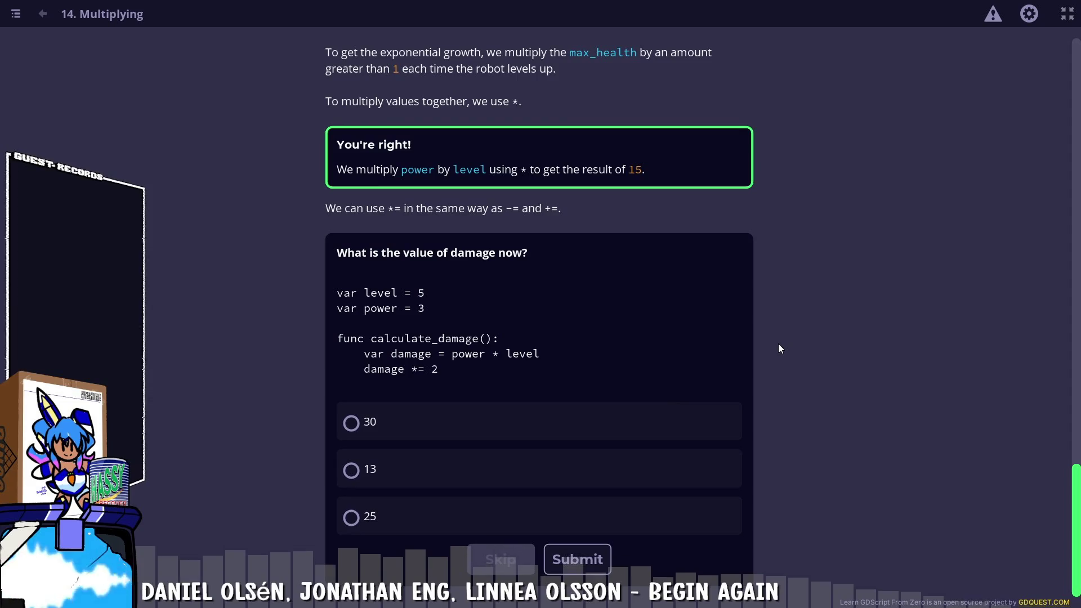
Answer the damage quiz with 30 and submit it
left_click(373, 425)
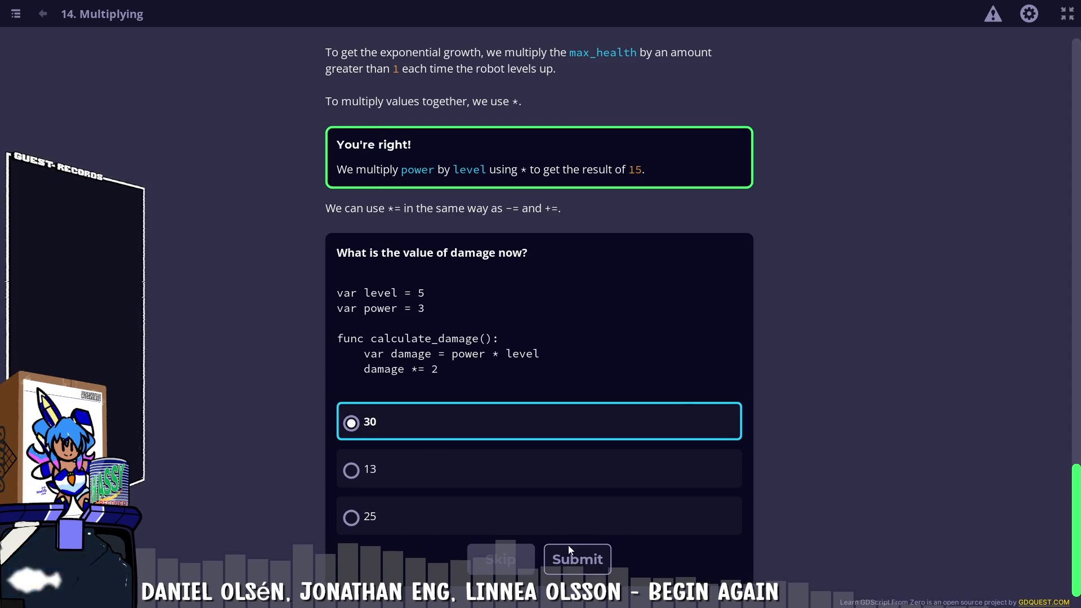
left_click(571, 556)
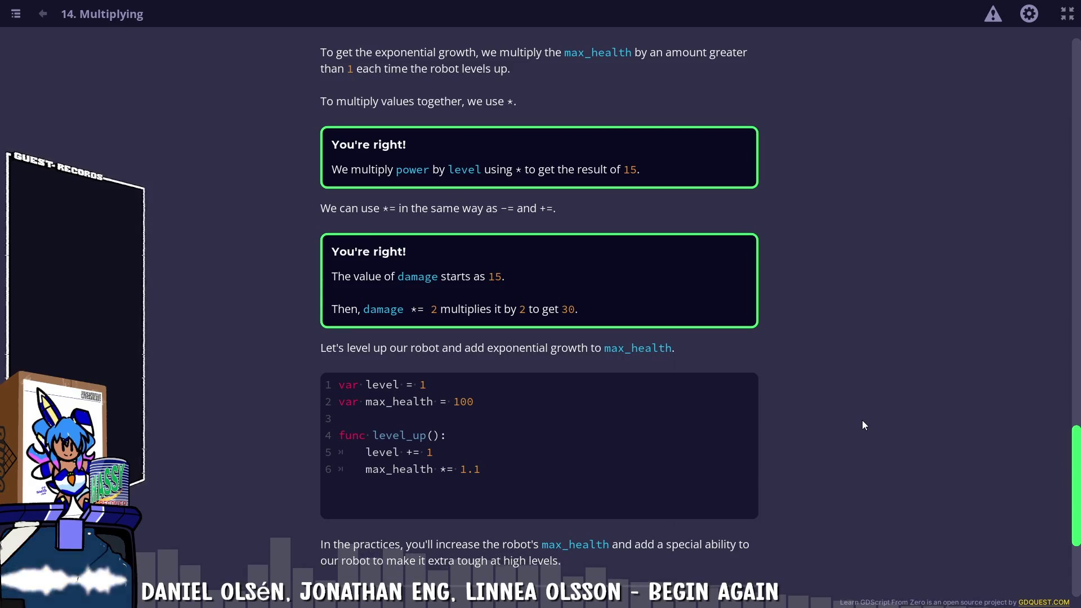
Start the 'Increasing Maximum Health Exponentially' practice from the Practices section
scroll(816, 350, "down", 2)
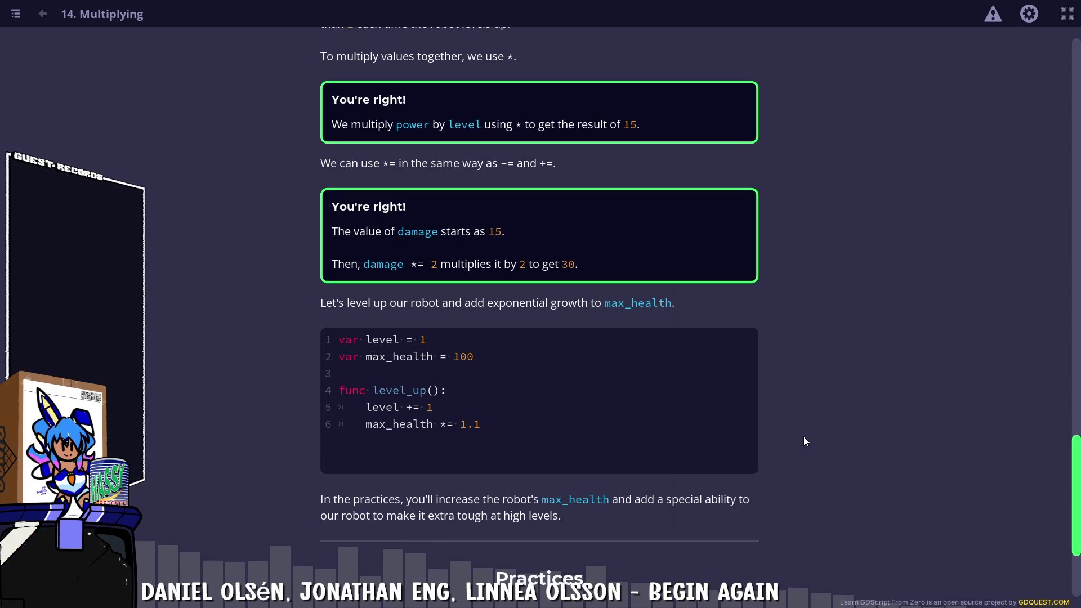
scroll(804, 437, "down", 2)
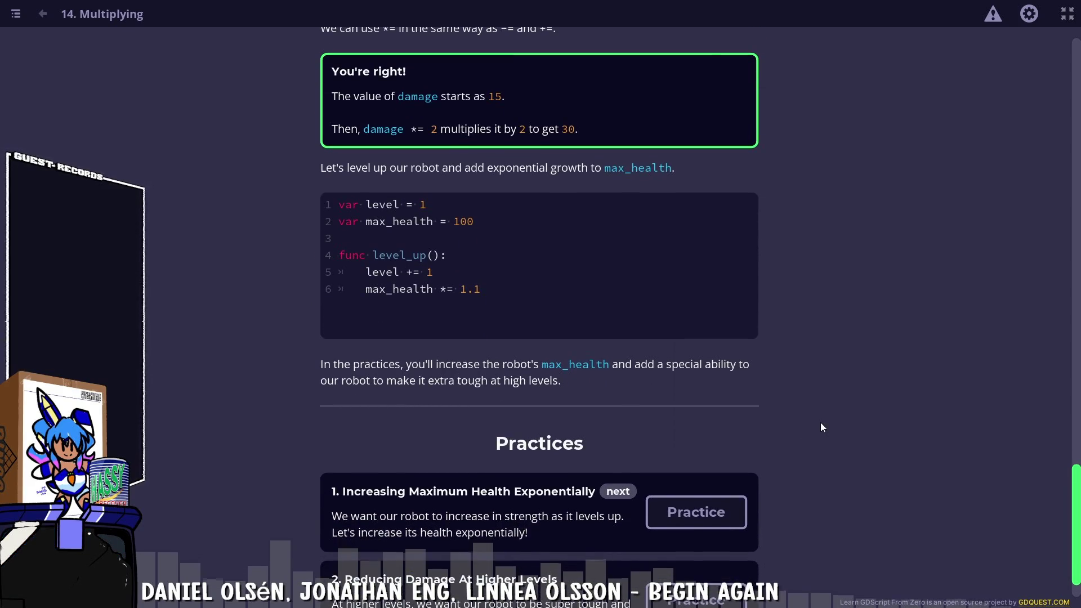
scroll(820, 426, "down", 1)
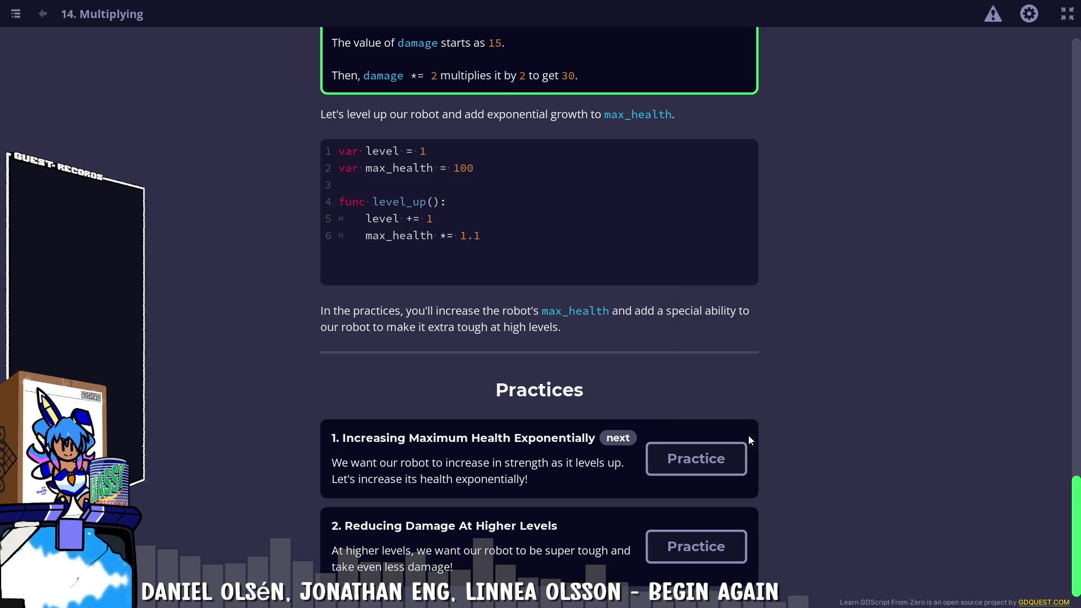
left_click(731, 458)
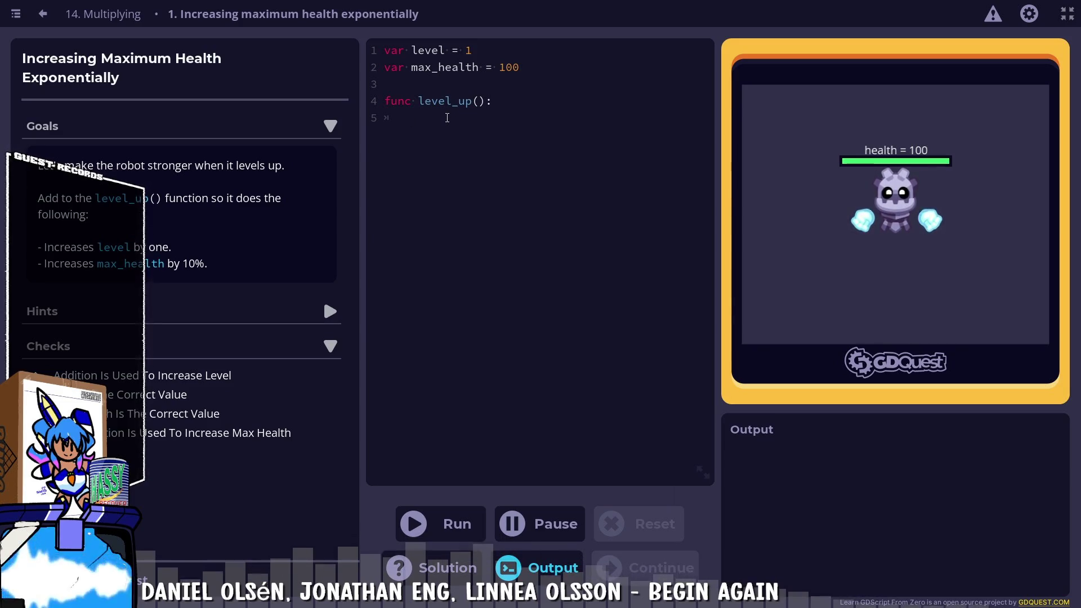
Write 'level += 1' and 'max_health *= 1.1' in level_up() and run the code
type("level =")
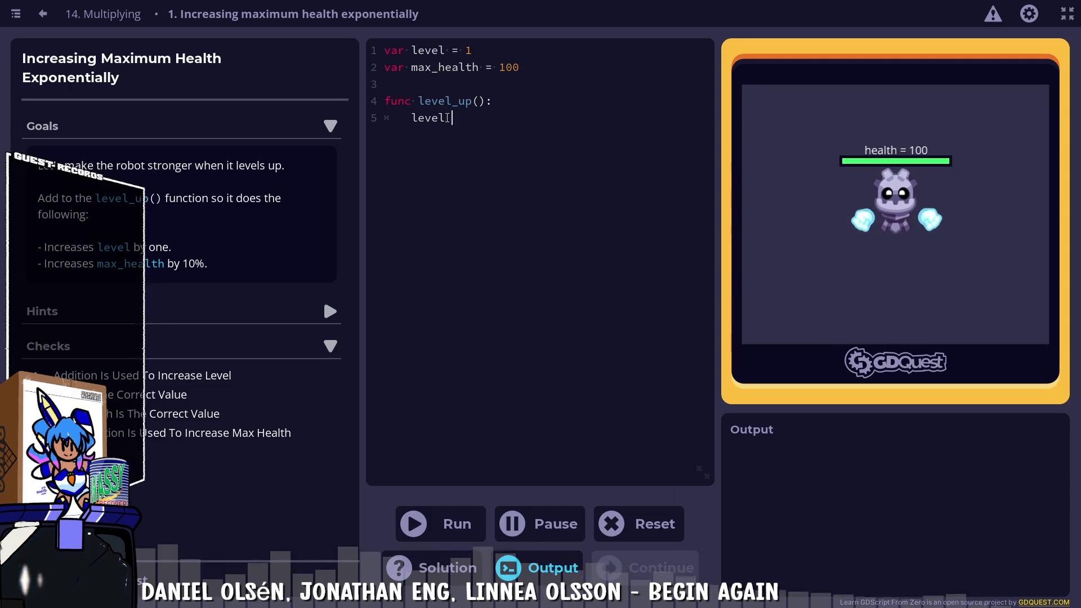
key("BackSpace")
key("BackSpace")
key("BackSpace")
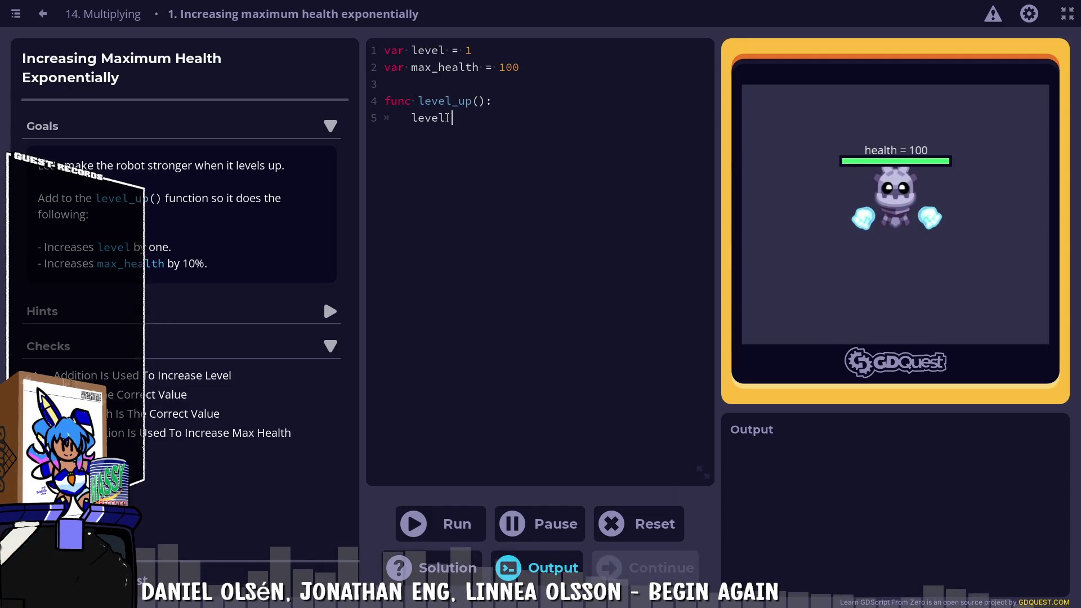
type("+=")
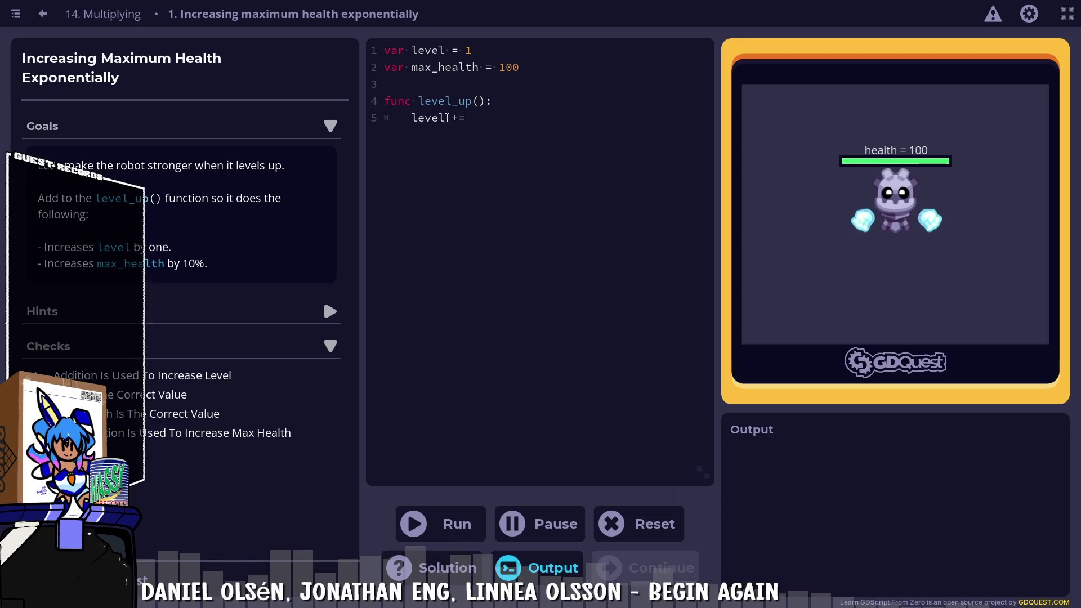
type(" 1")
key("Return")
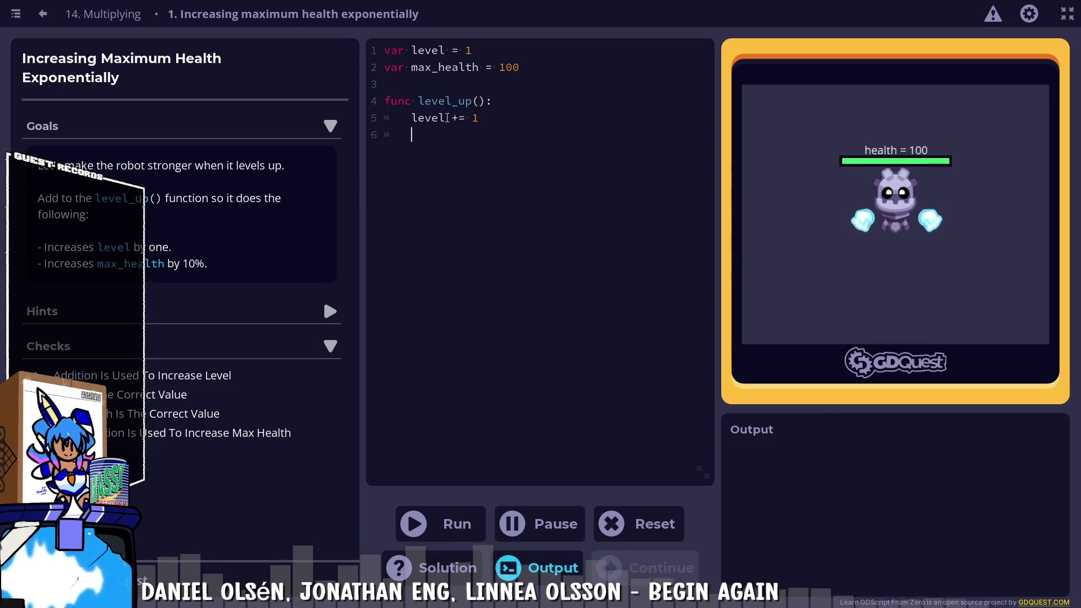
type("max_+")
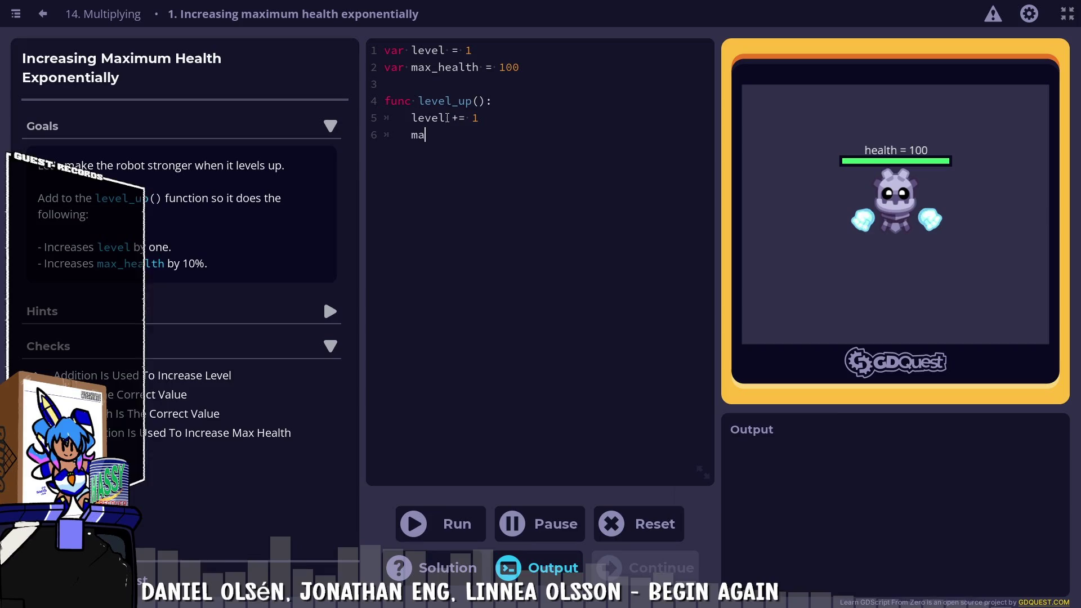
key("BackSpace")
type("h")
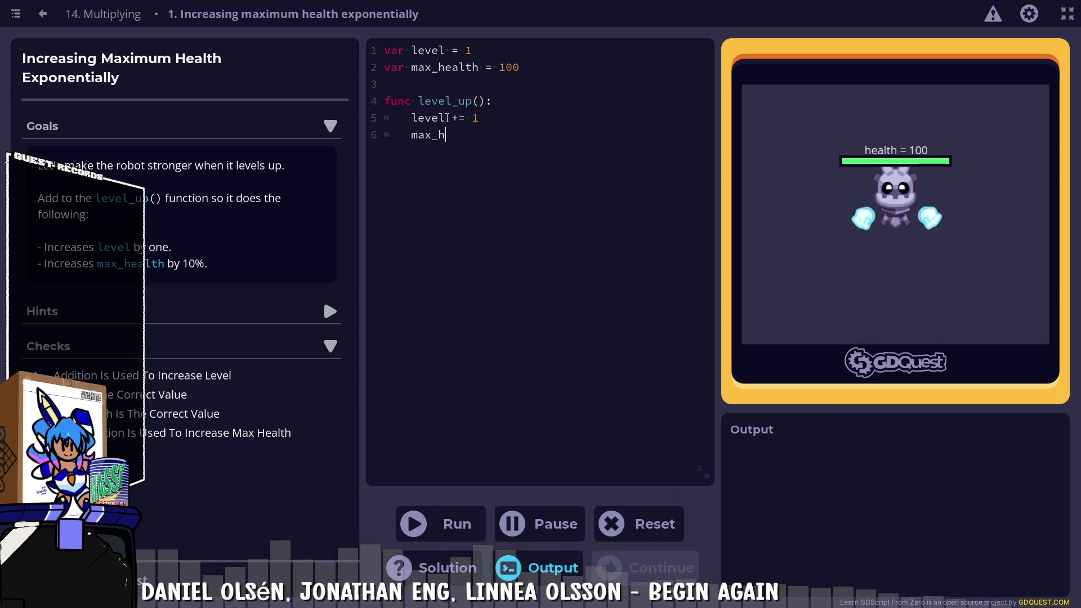
type("ealth = 1.1")
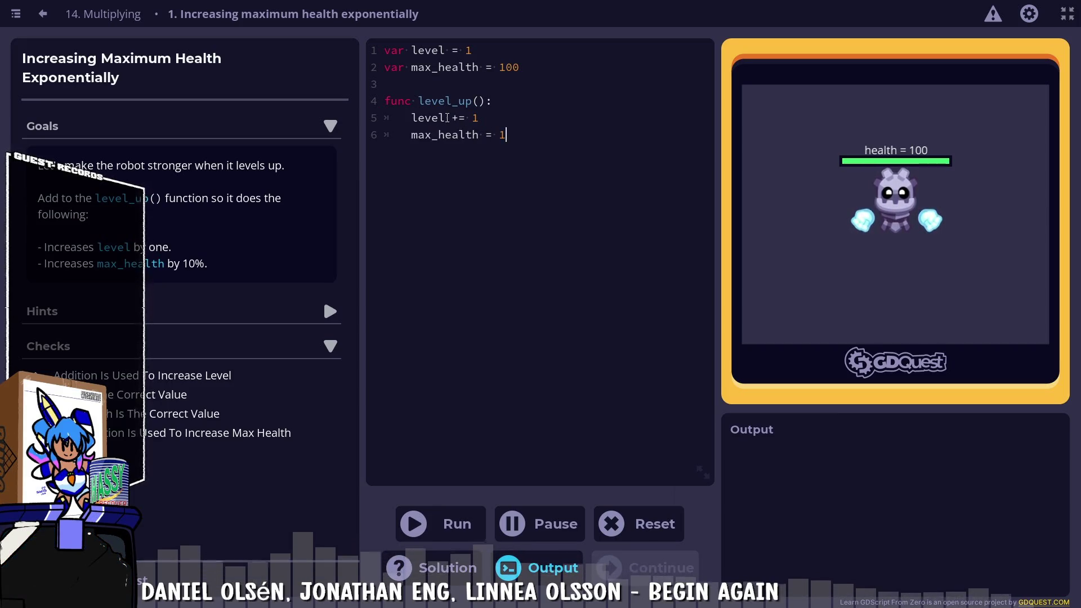
key("BackSpace")
key("BackSpace")
key("BackSpace")
type("*")
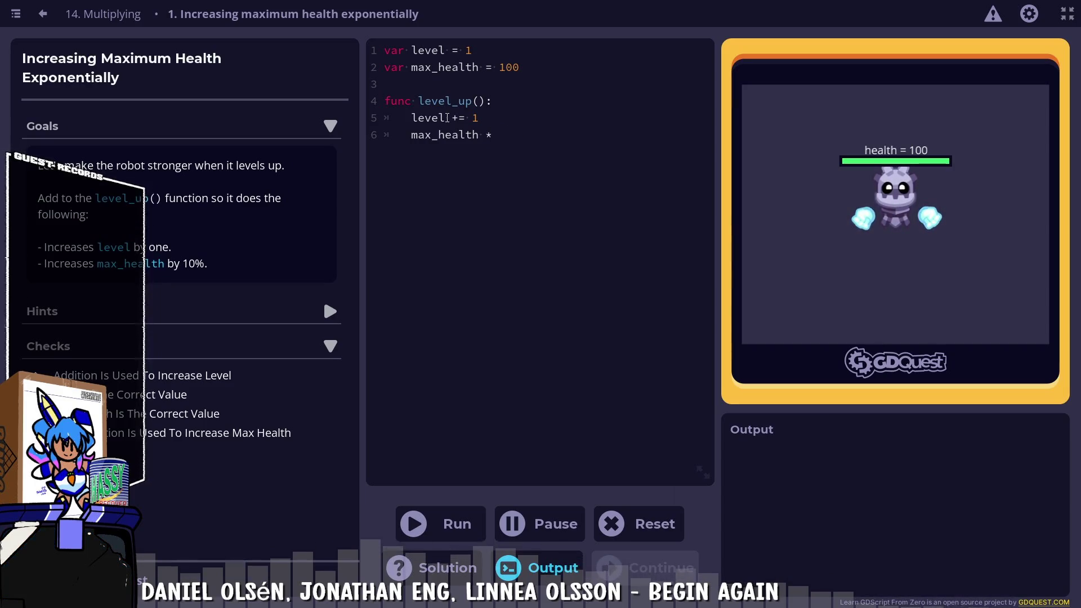
type("= 1.1")
key("BackSpace")
key("BackSpace")
key("BackSpace")
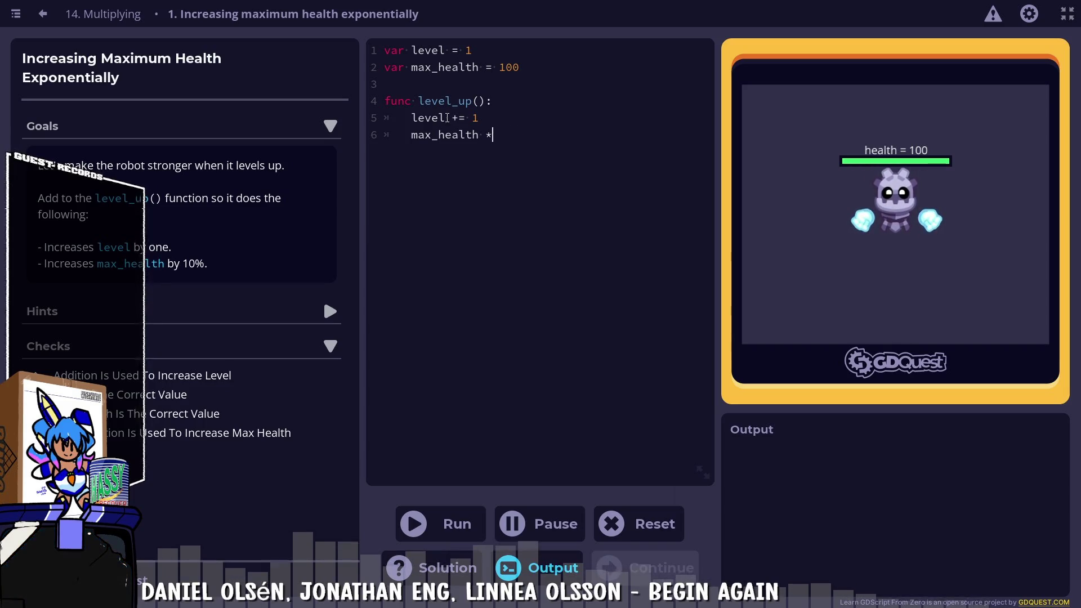
type("= 1.1")
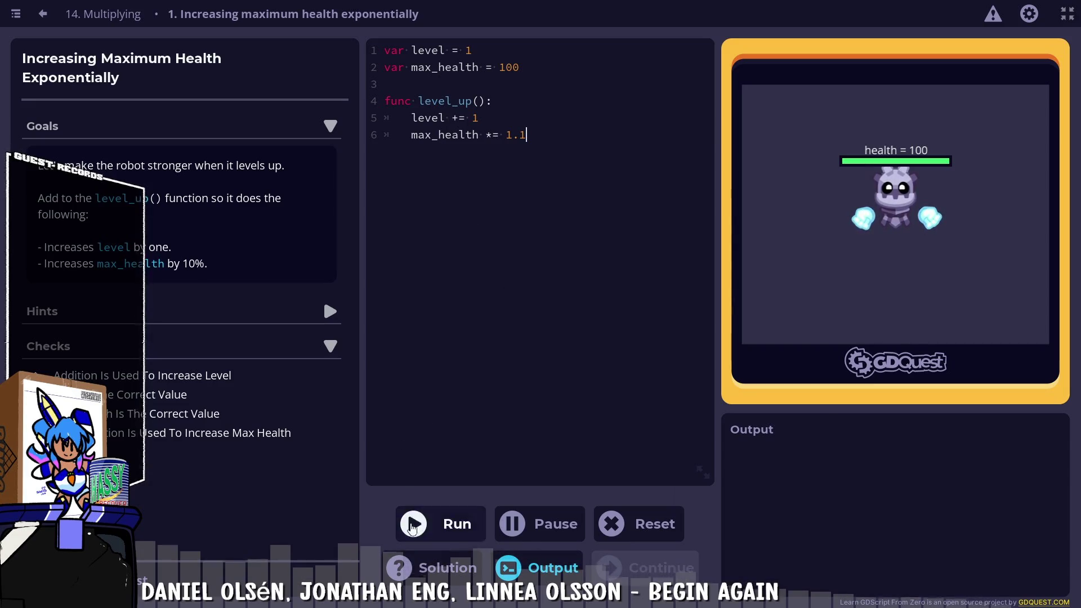
left_click(436, 523)
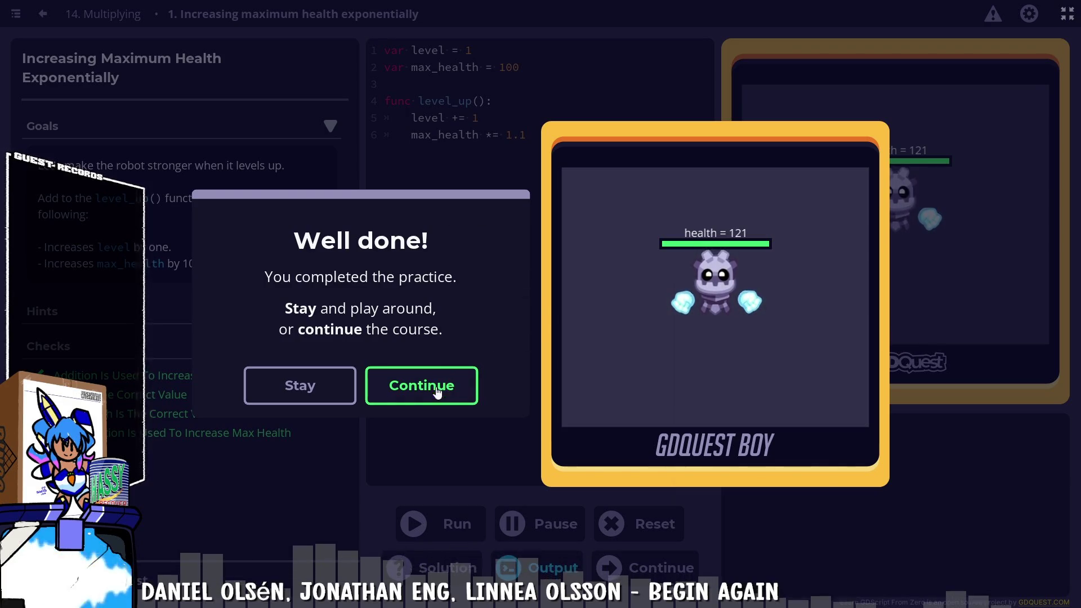
Dismiss the Well done message and rerun the code, passing all checks with health 121
left_click(338, 394)
left_click(445, 532)
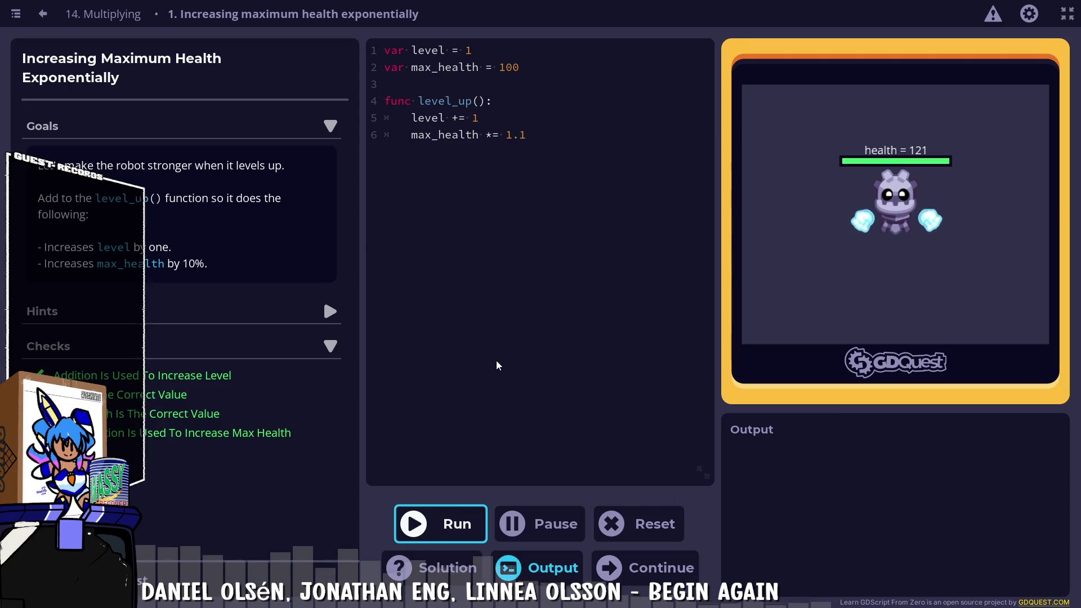
Check the suggested solution, hide it, and go to the 'Reducing damage at higher levels' practice
left_click(423, 570)
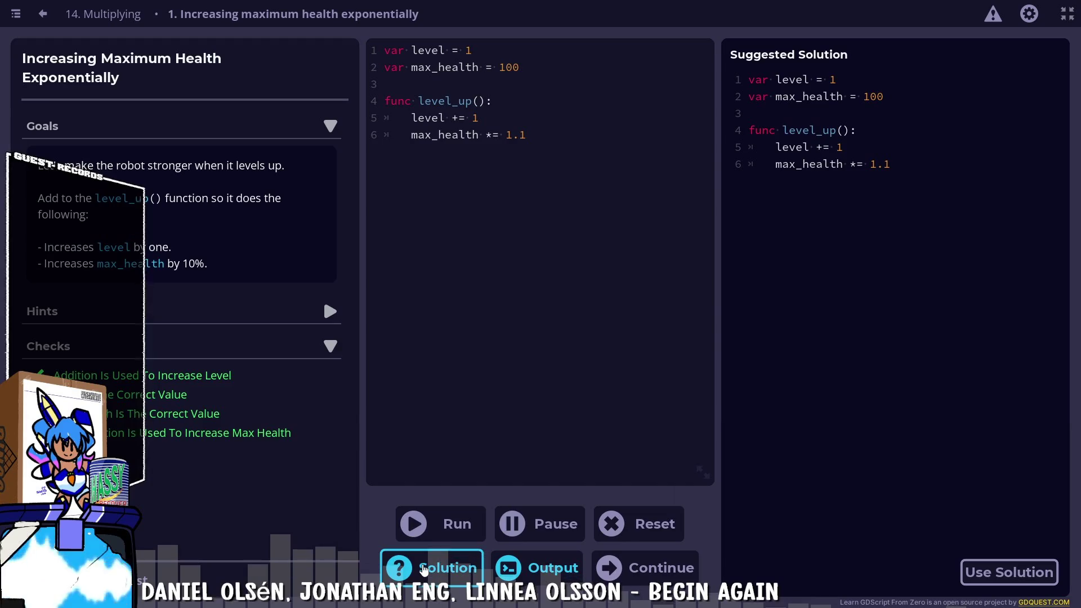
left_click(424, 568)
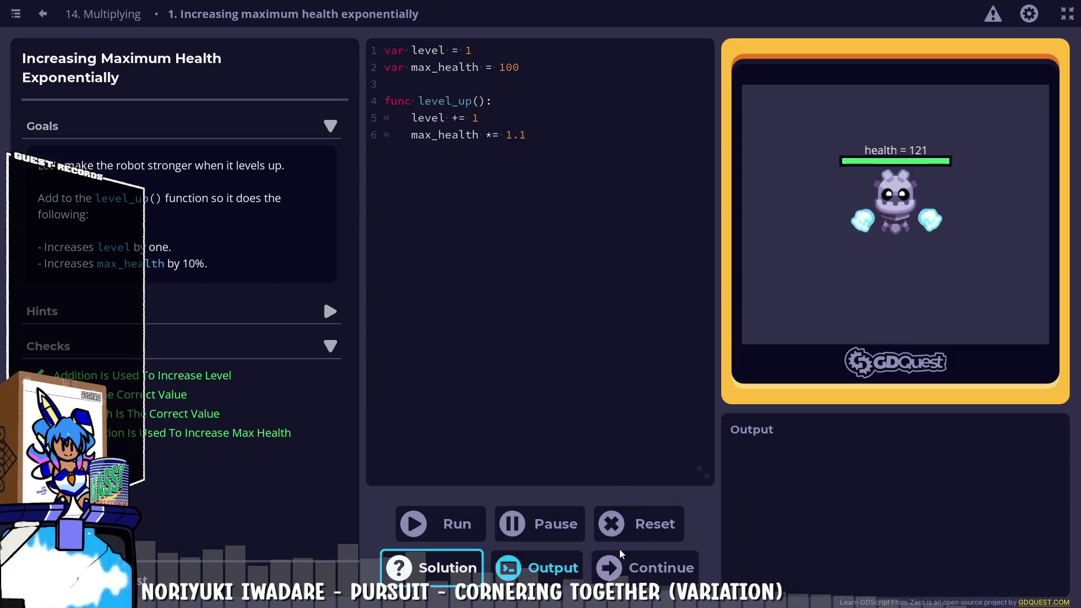
left_click(656, 557)
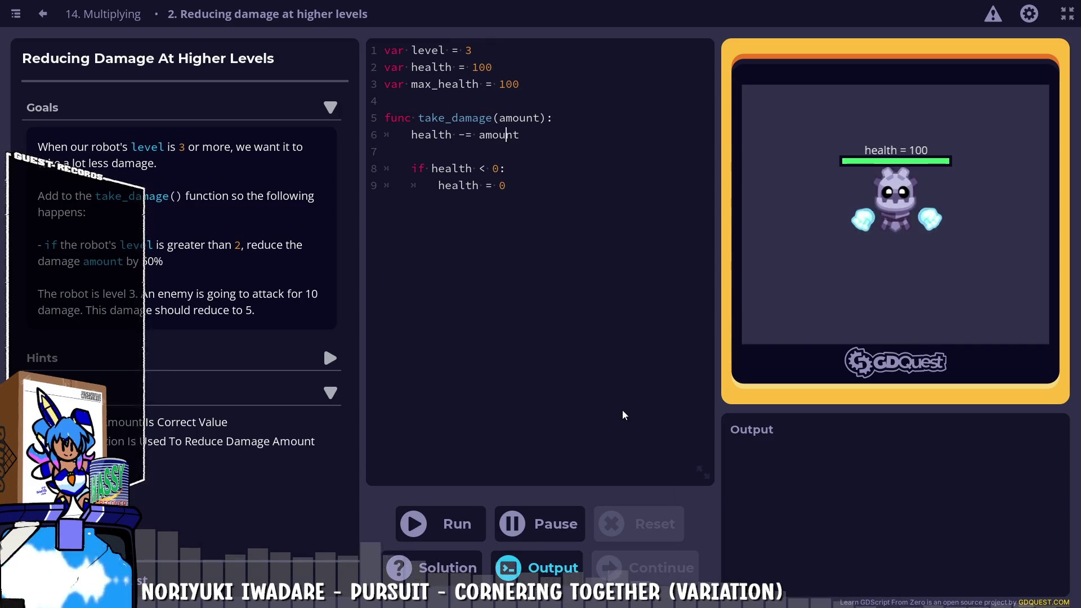
Add an 'if level > 2:' block after 'health -= amount' that sets 'amount *= 0.5'
key("Return")
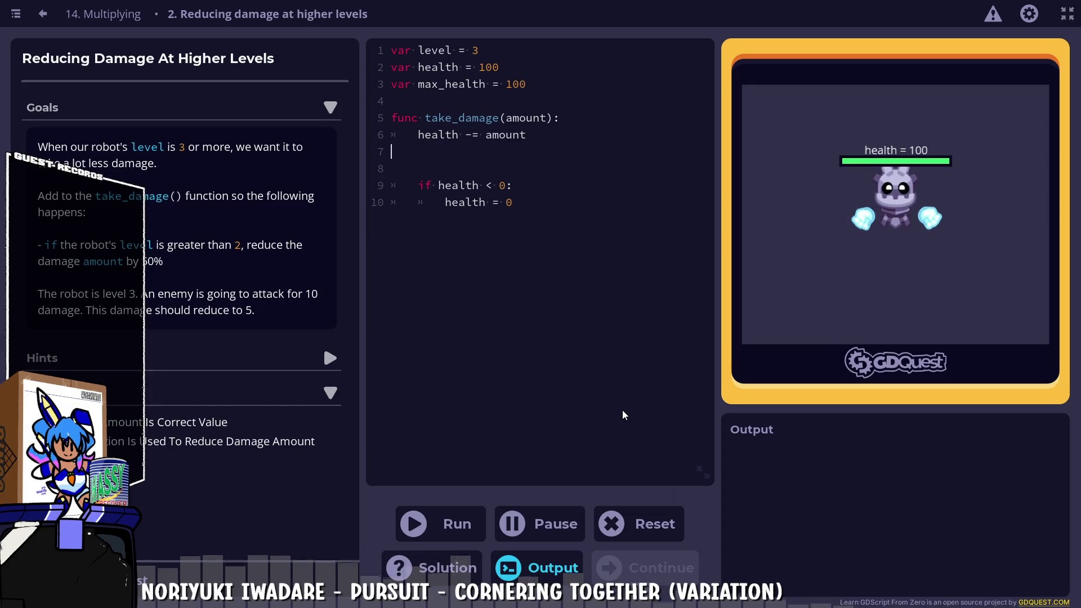
key("ctrl+z")
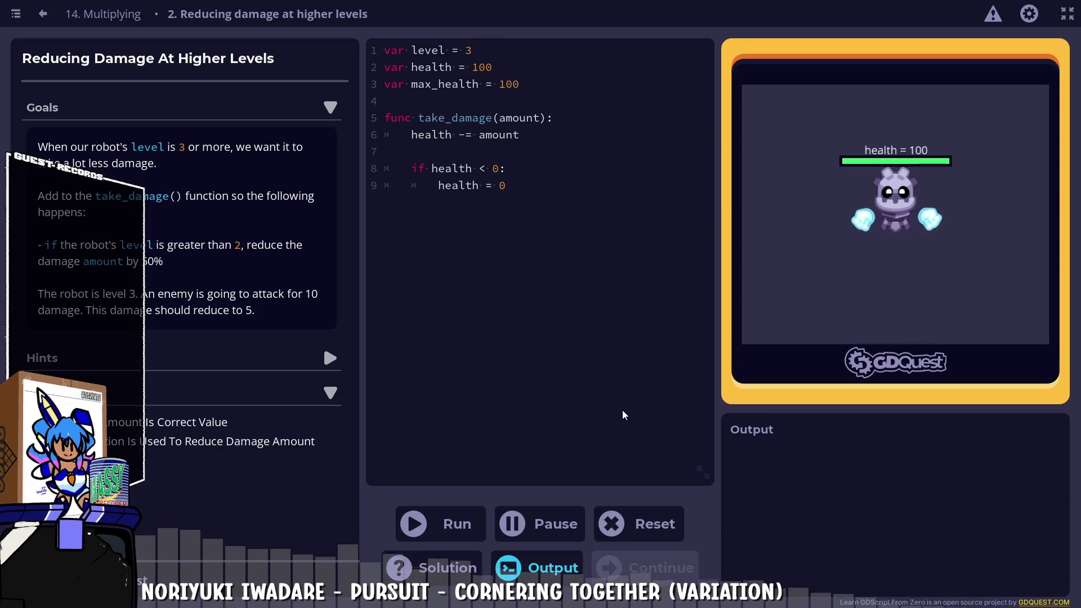
key("Return")
key("Return")
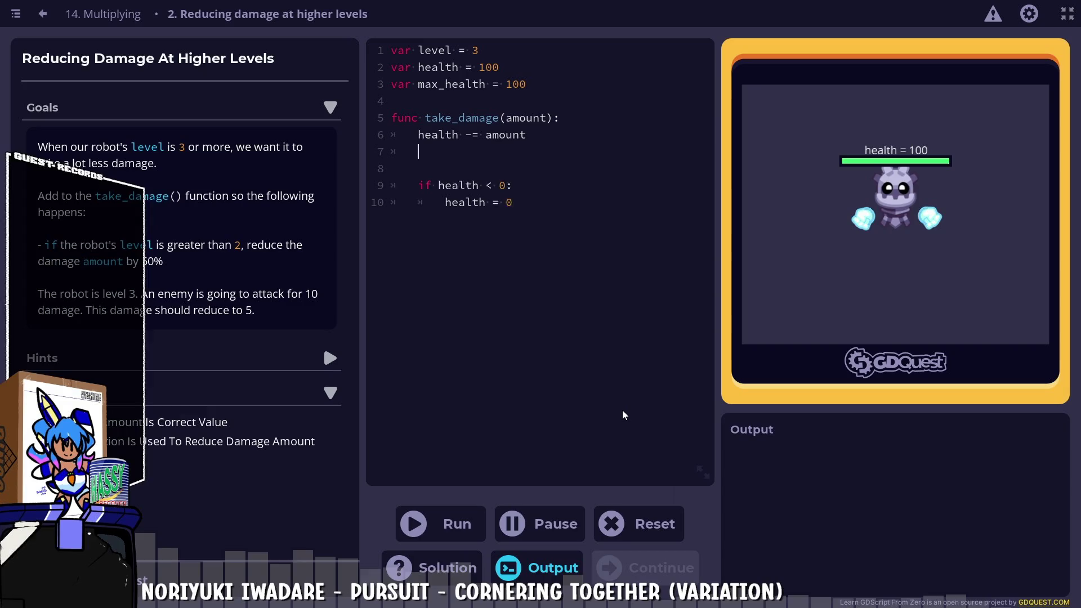
type("if ")
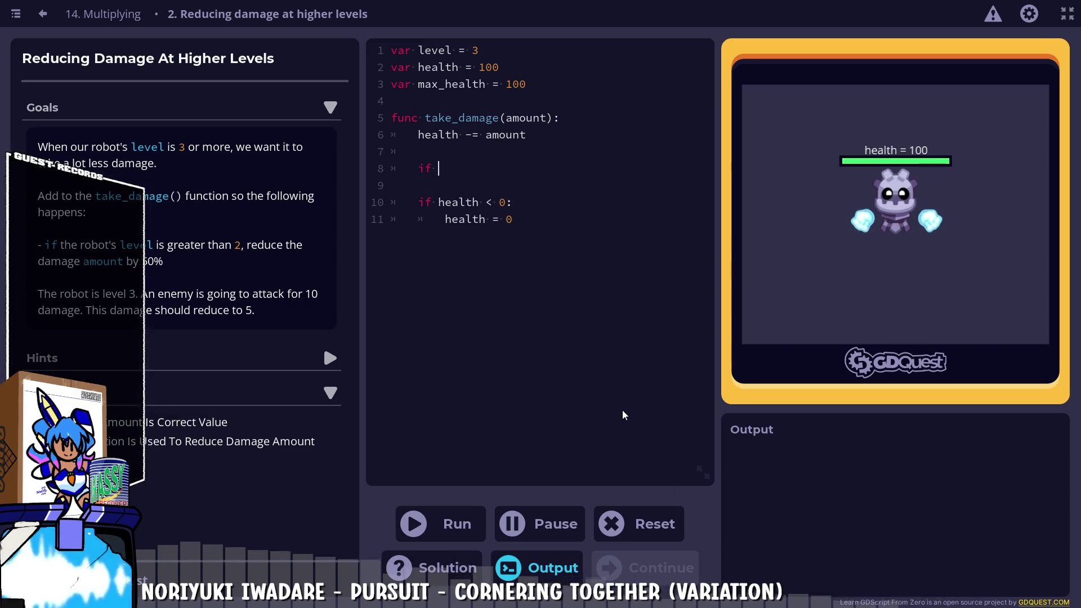
type("level ")
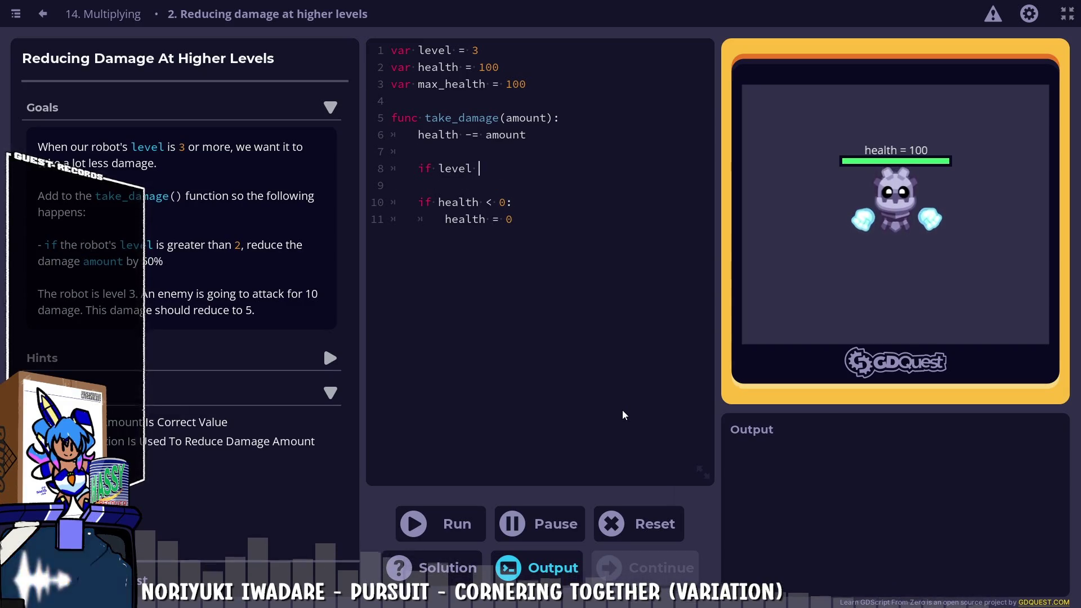
type("> 2:")
key("Return")
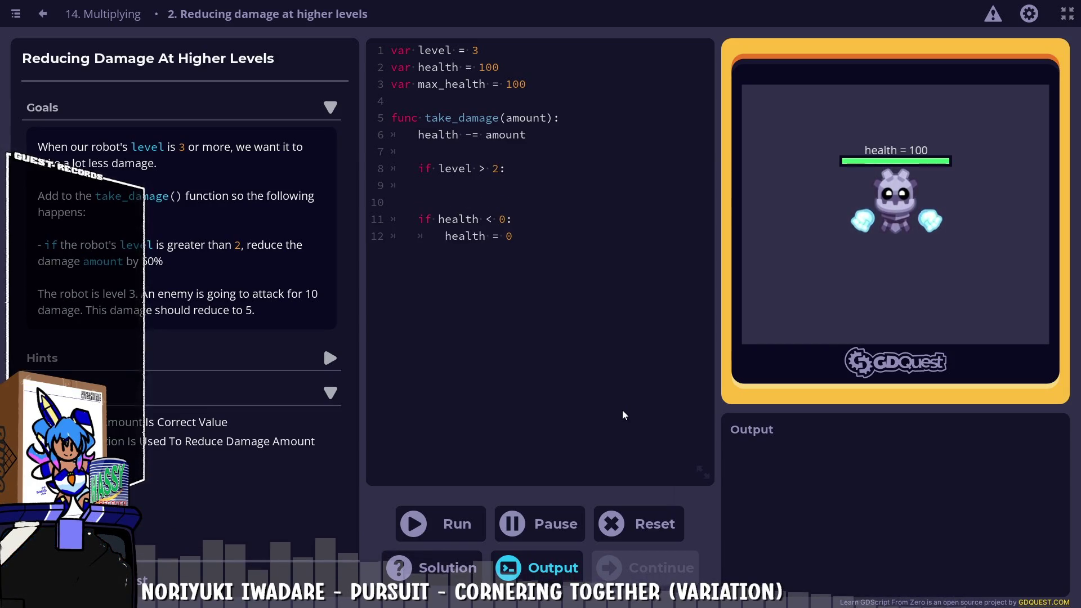
key("Tab")
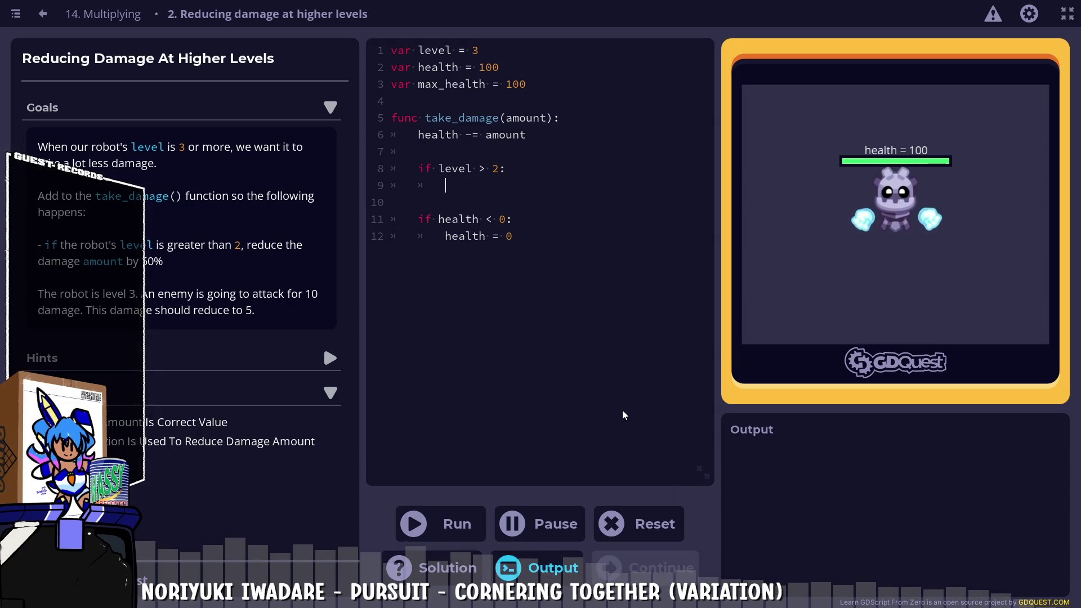
type("health ")
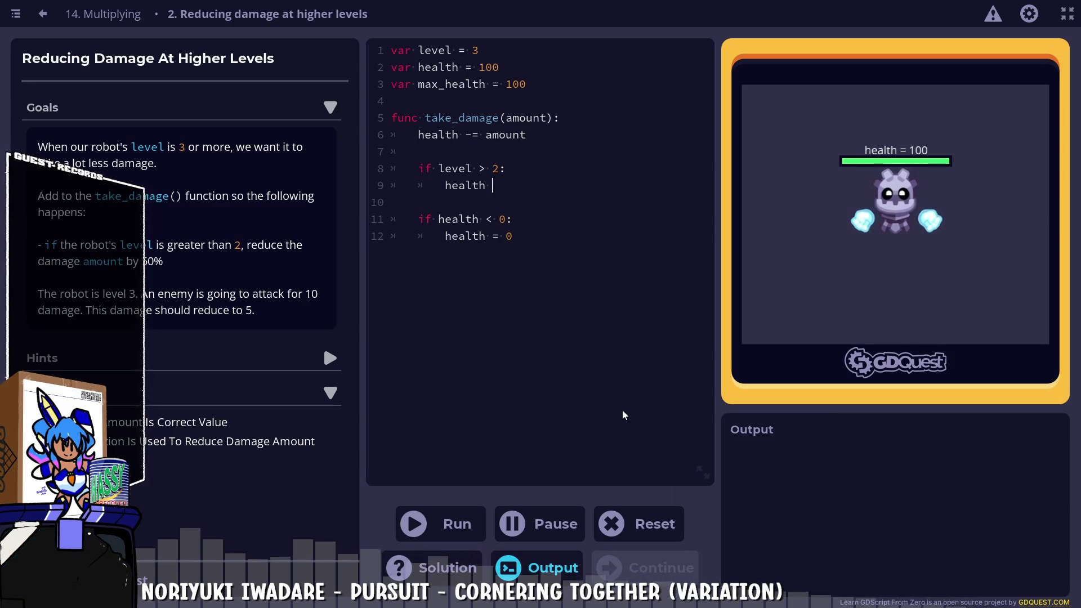
type("*")
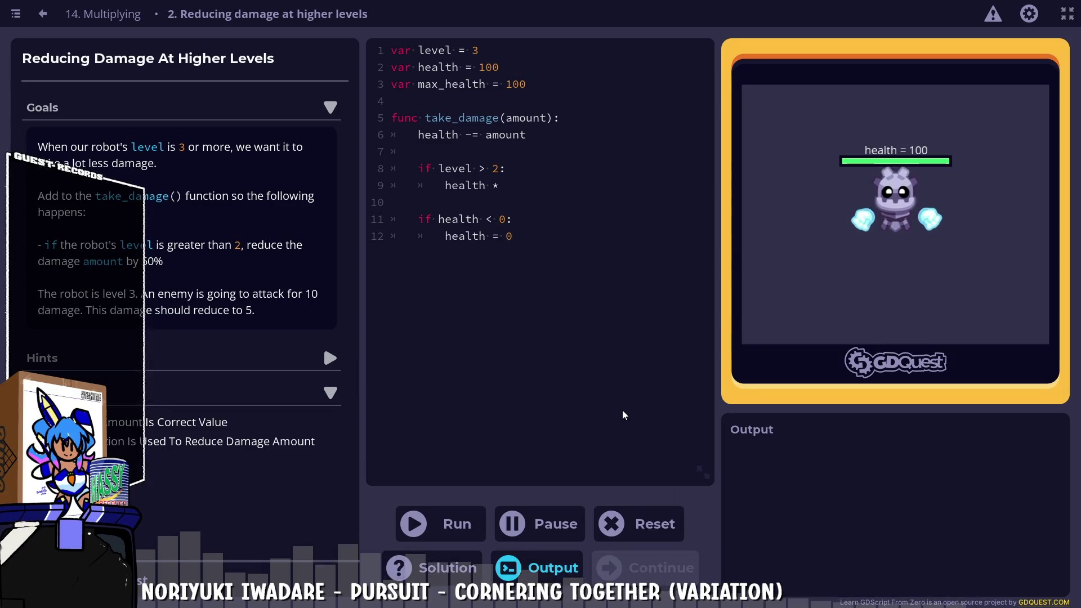
type("= amount")
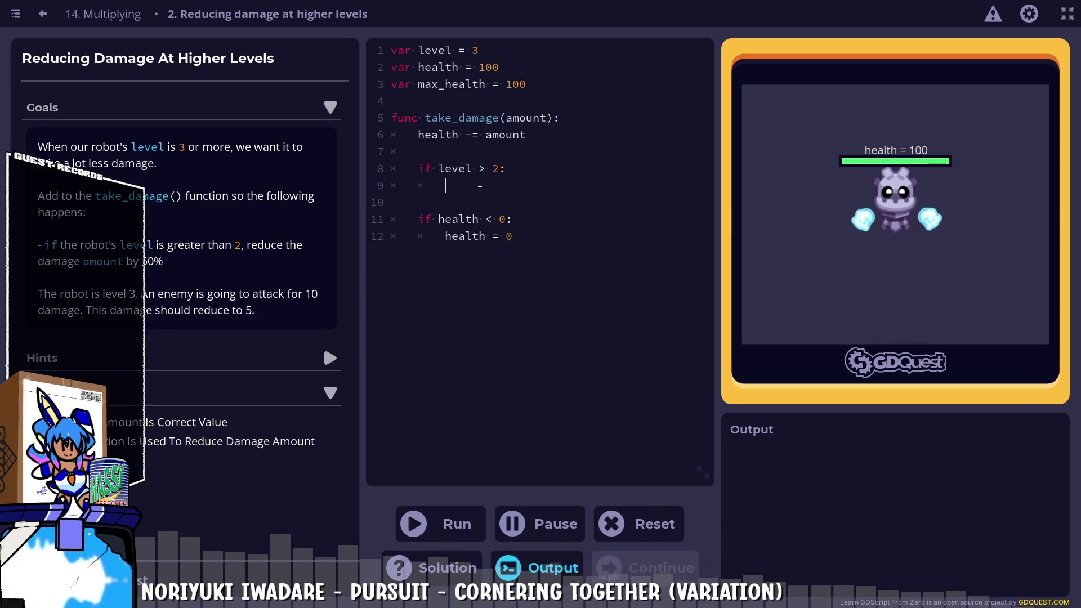
type("amount *= 0.5")
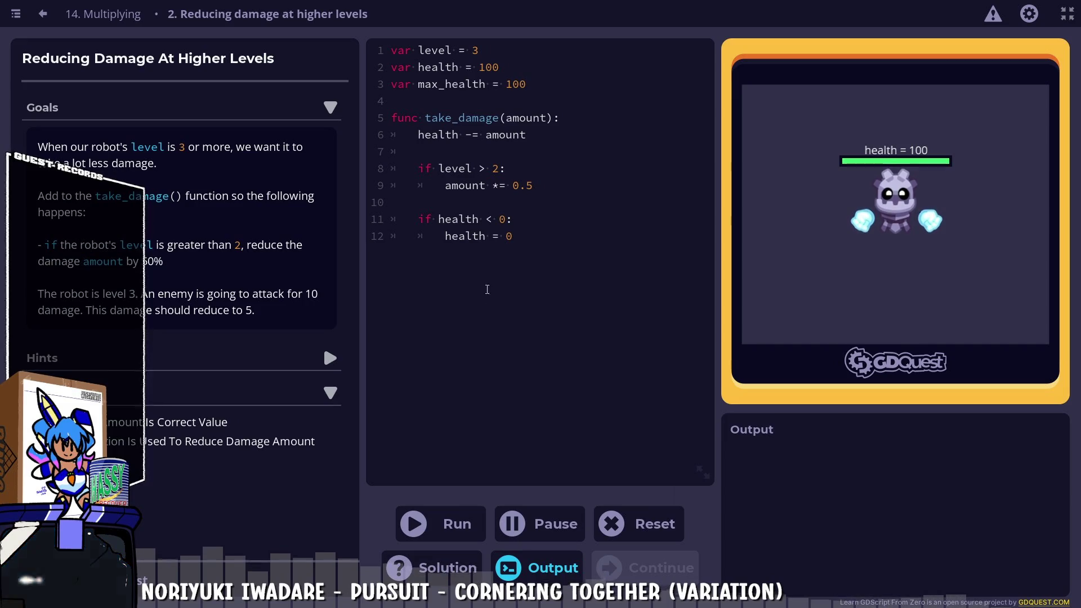
Run the code, which fails the half-damage check at health 90, and view the suggested solution
left_click(416, 515)
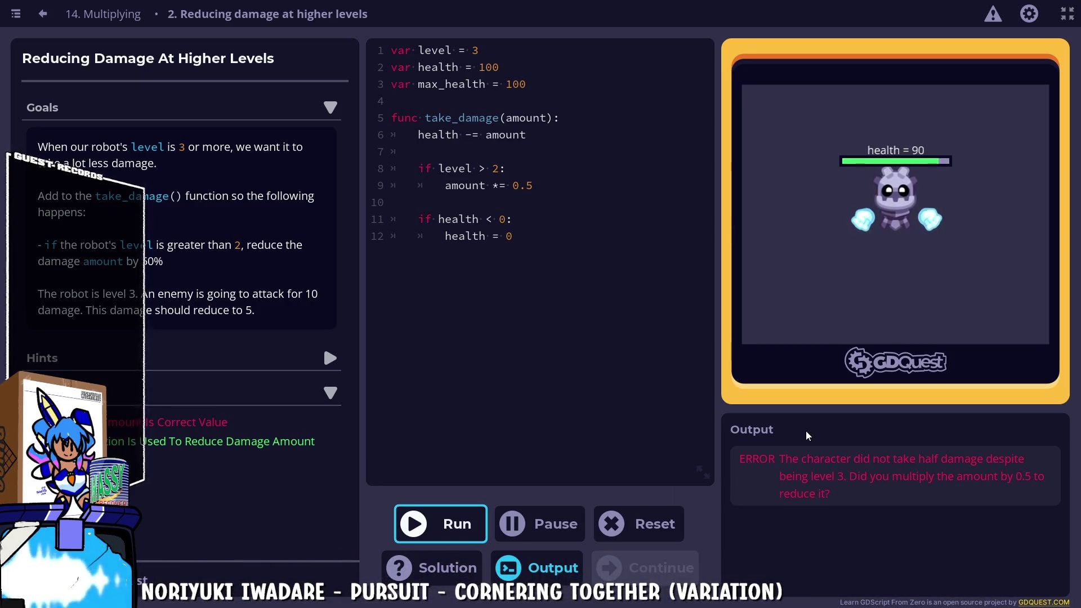
left_click(431, 567)
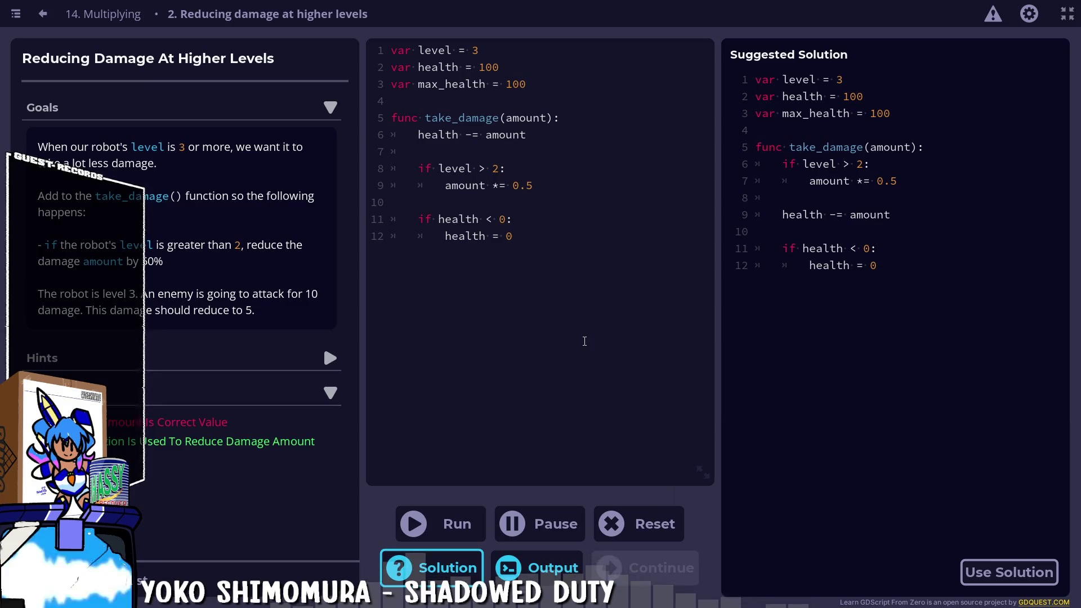
Move the 'if level > 2:' halving block above 'health -= amount', fix its indentation, and run
key("ctrl+Return")
left_click_drag(544, 182, 392, 169)
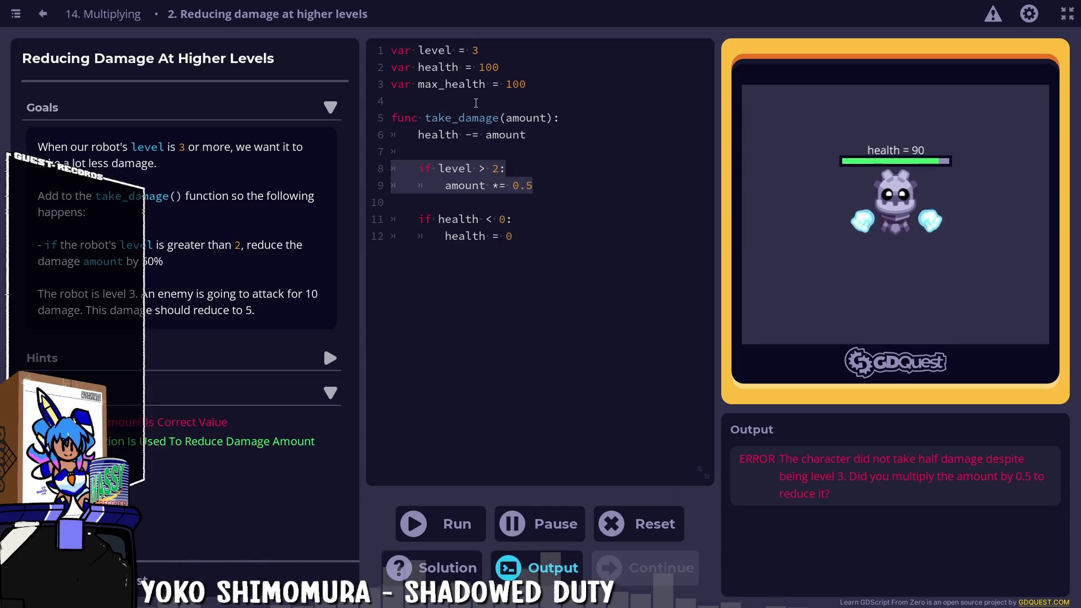
key("BackSpace")
key("Up")
key("Up")
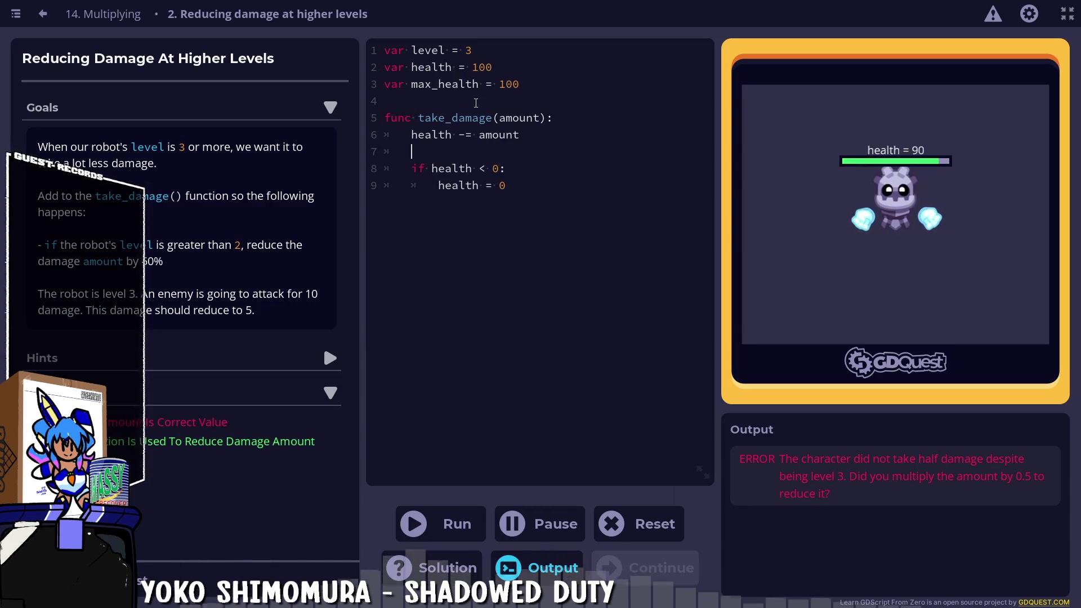
key("alt+Down")
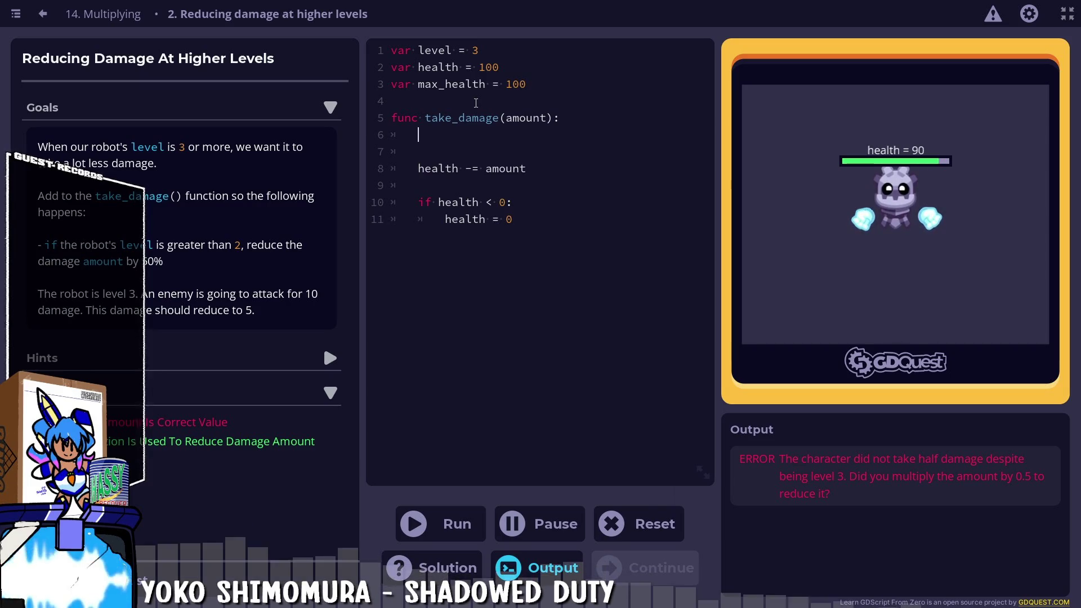
type("if level > 2: \t\tamount *= 0.5")
key("shift+Tab")
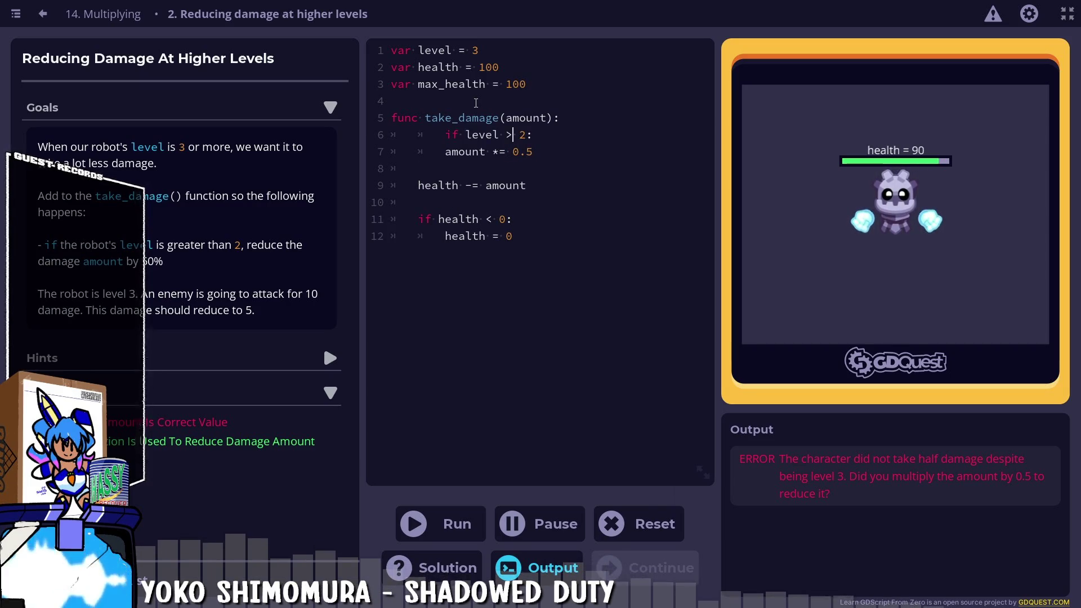
key("Up")
key("shift+Tab")
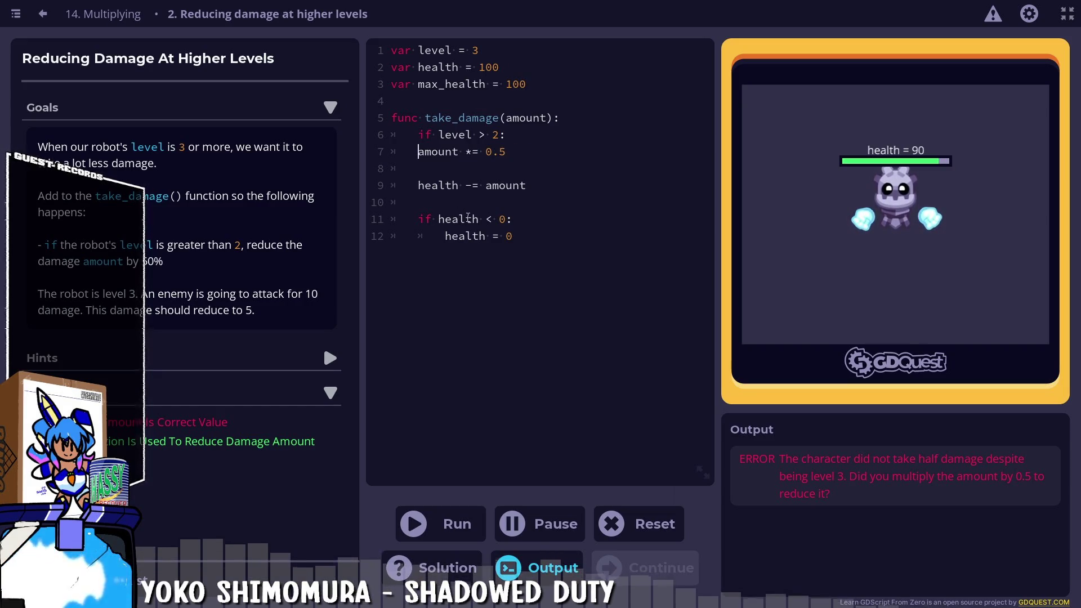
key("F5")
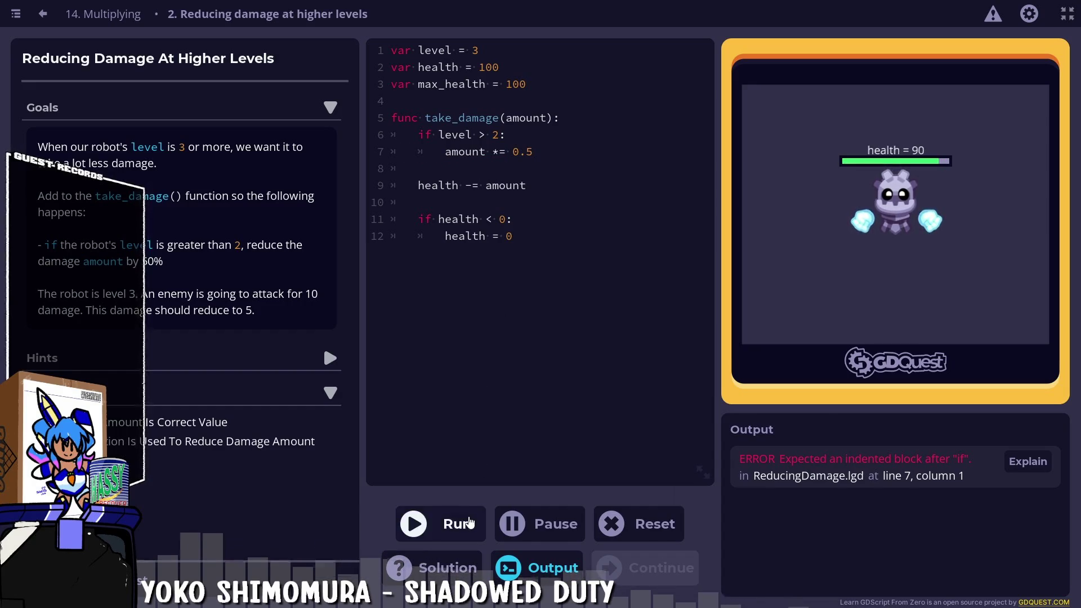
Rerun so the practice passes with health 95, then continue on to lesson 15 '2D Vectors'
left_click(469, 522)
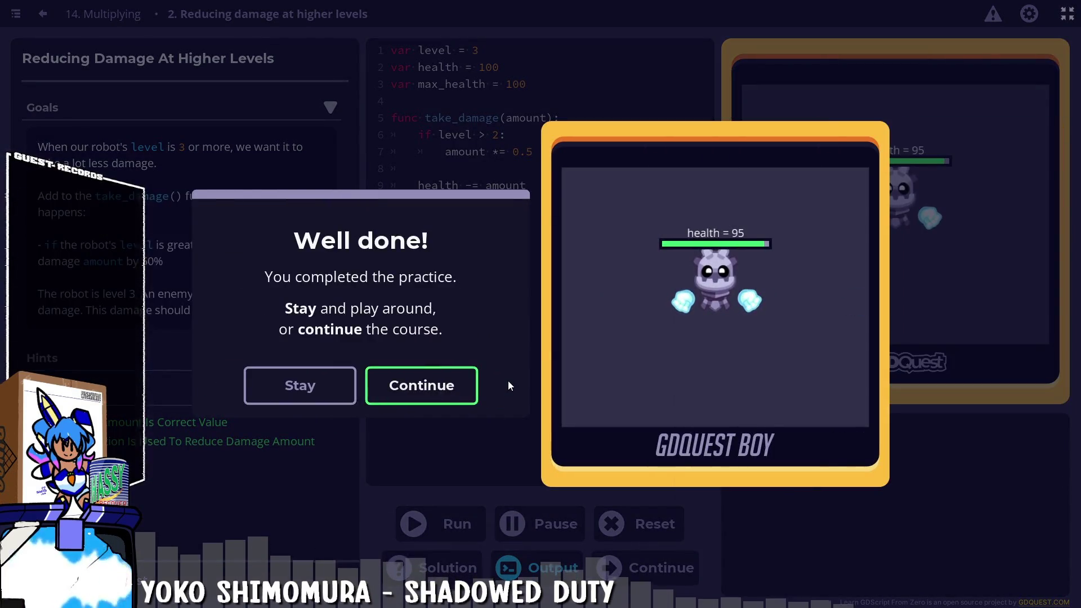
left_click(392, 384)
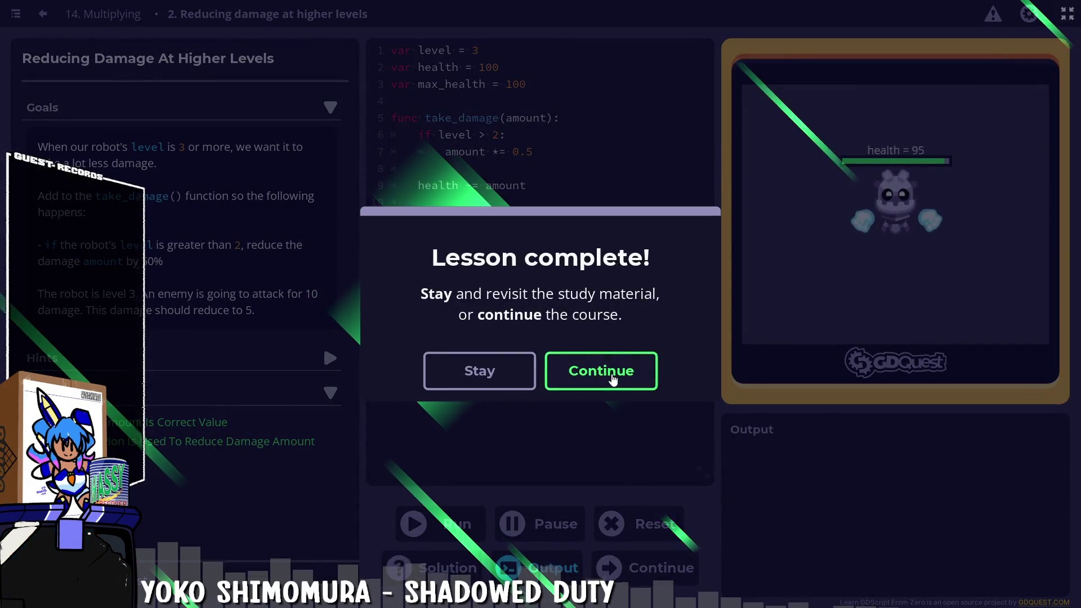
left_click(613, 380)
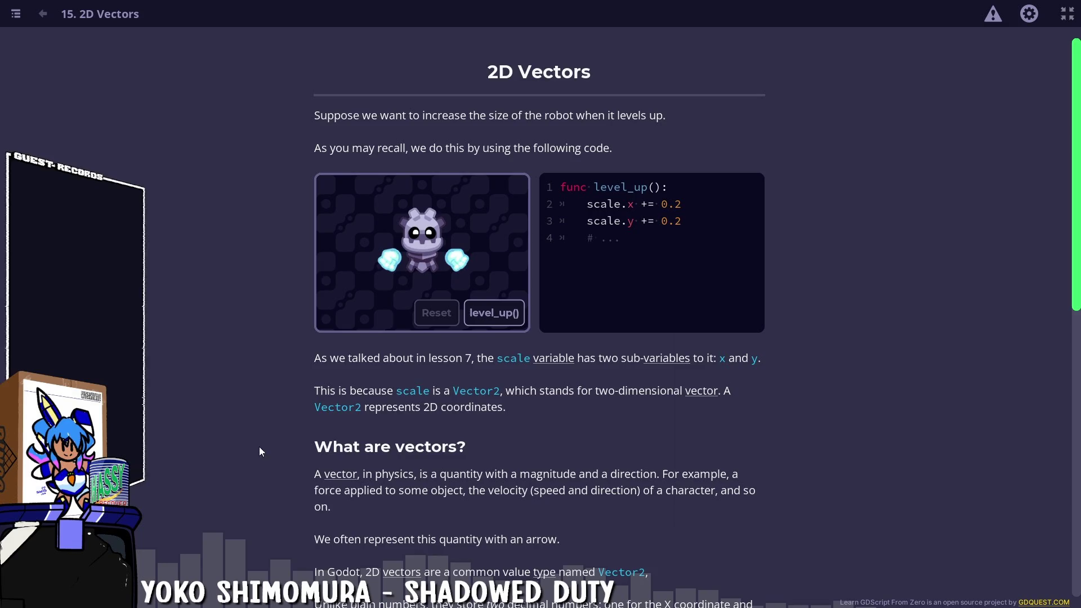
Open the course index and scroll the lesson list to confirm Lesson 14 Multiplying at 100%
left_click(16, 14)
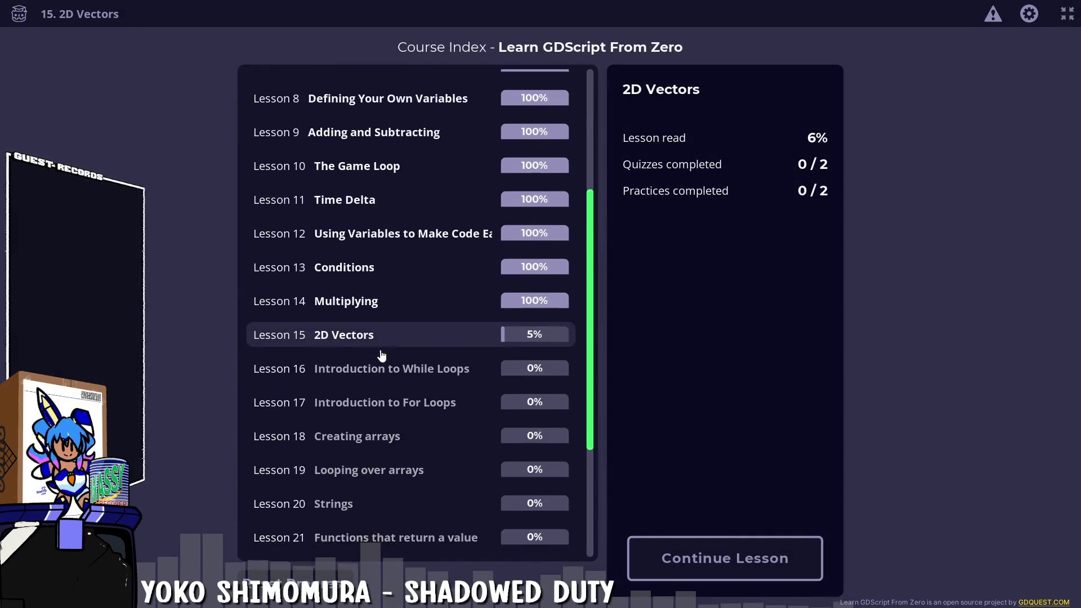
scroll(381, 355, "down", 3)
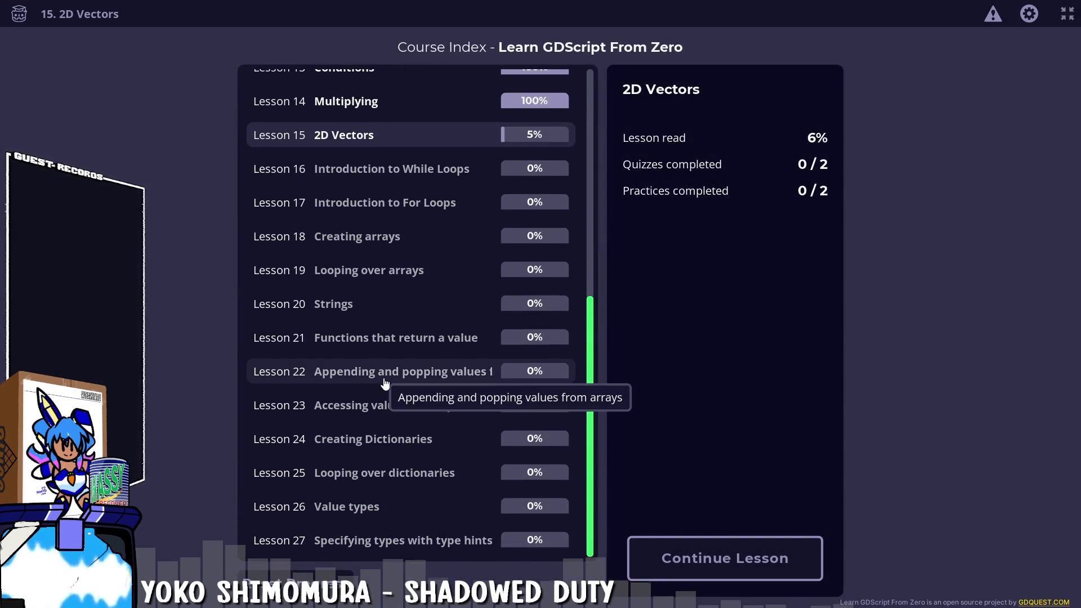
scroll(385, 383, "up", 1)
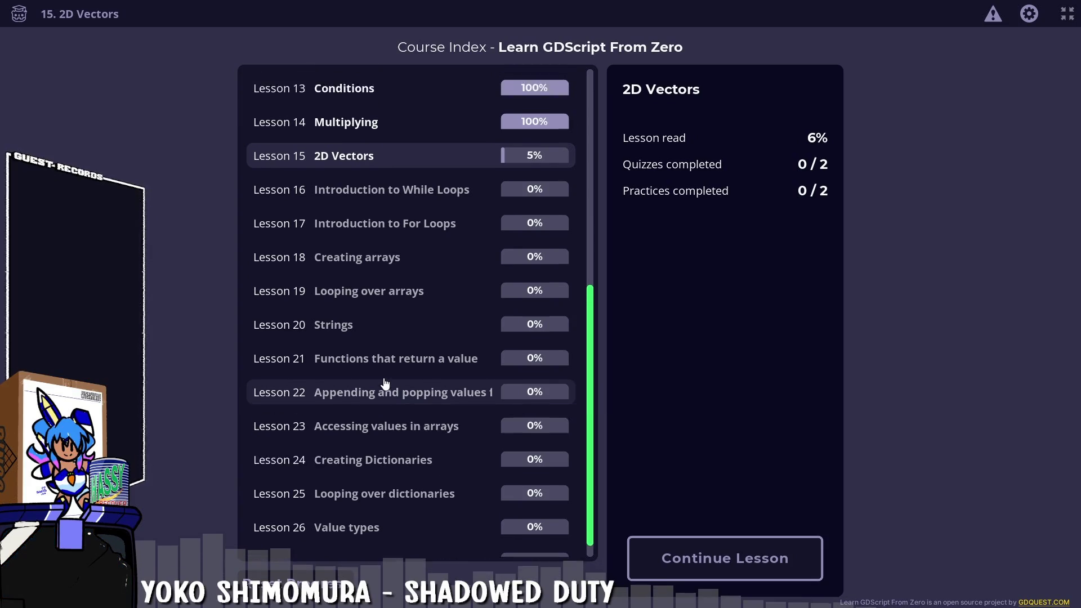
scroll(385, 384, "up", 6)
scroll(382, 382, "down", 4)
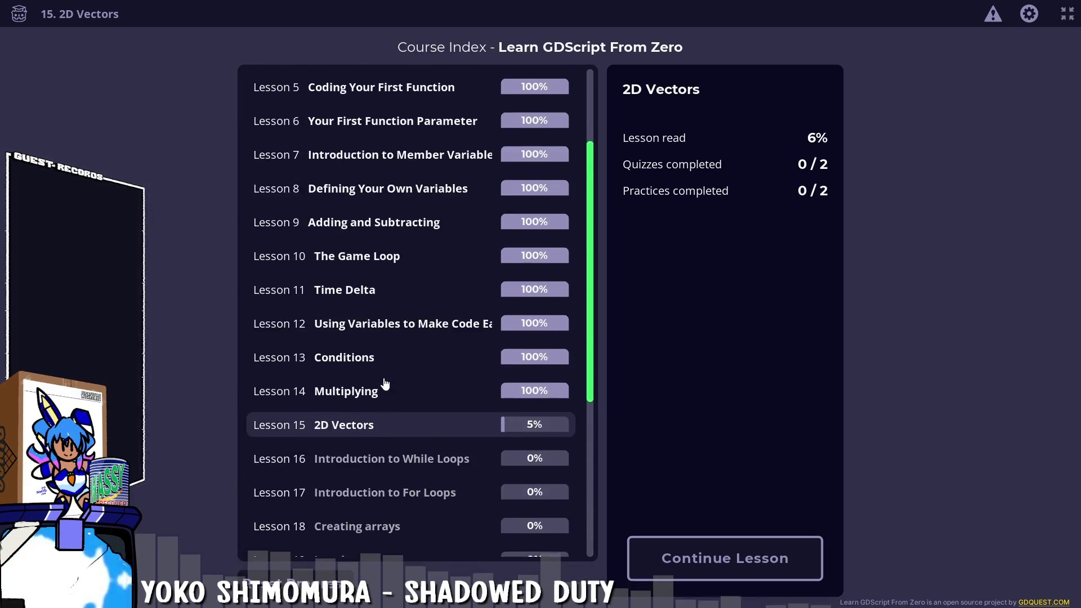
scroll(383, 377, "up", 4)
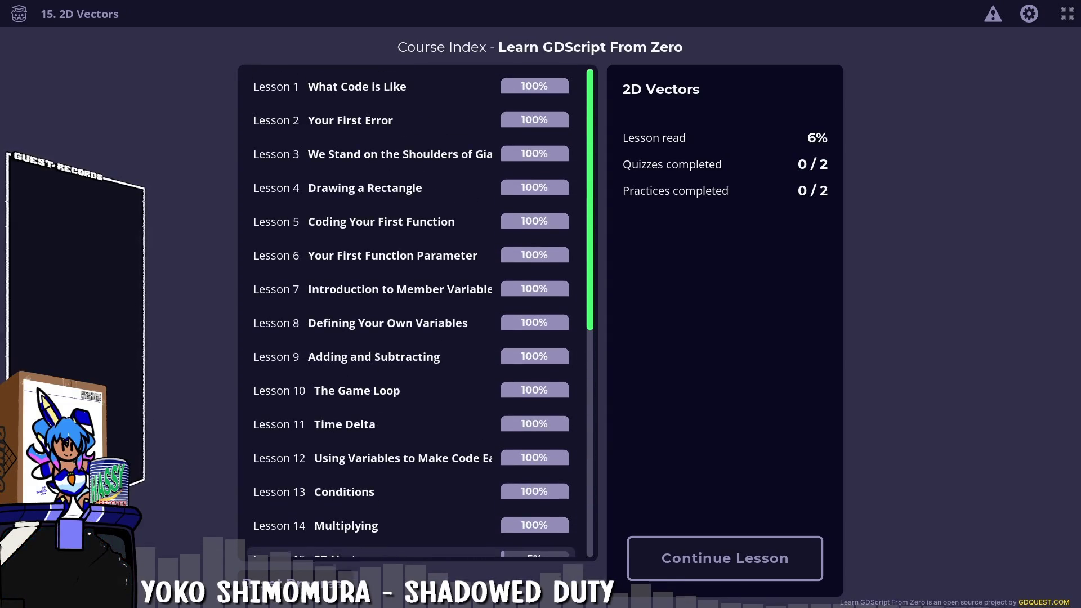